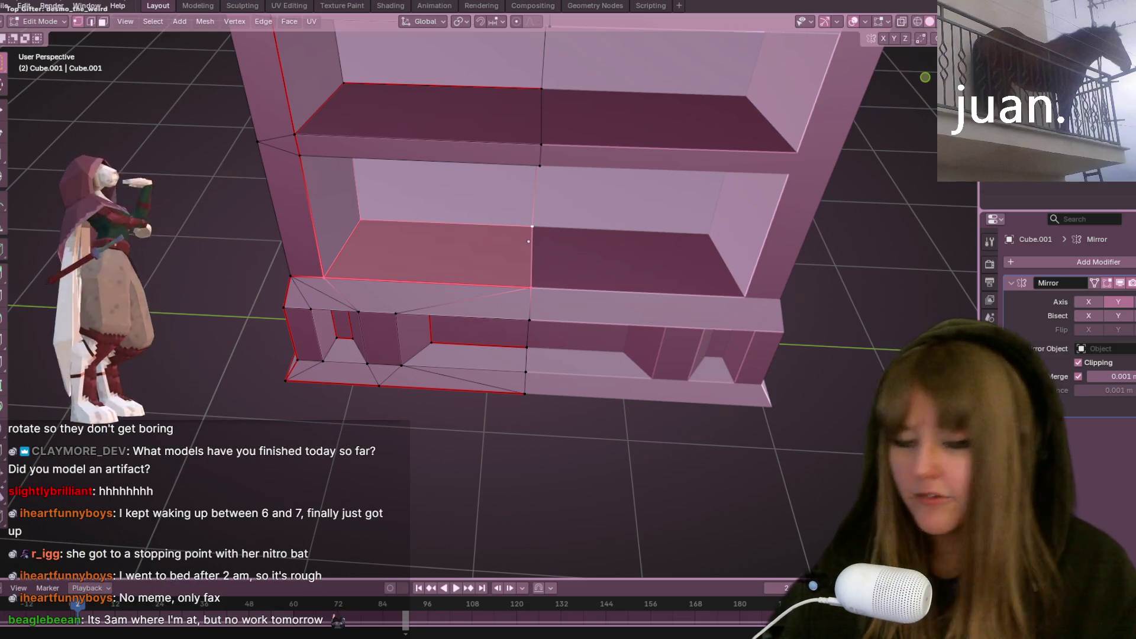
From a flat side view, grab the selected top edges of the bookshelf and shift them slightly.
{"action": "middle_click_drag", "start_coordinate": [601, 164], "coordinate": [633, 146]}
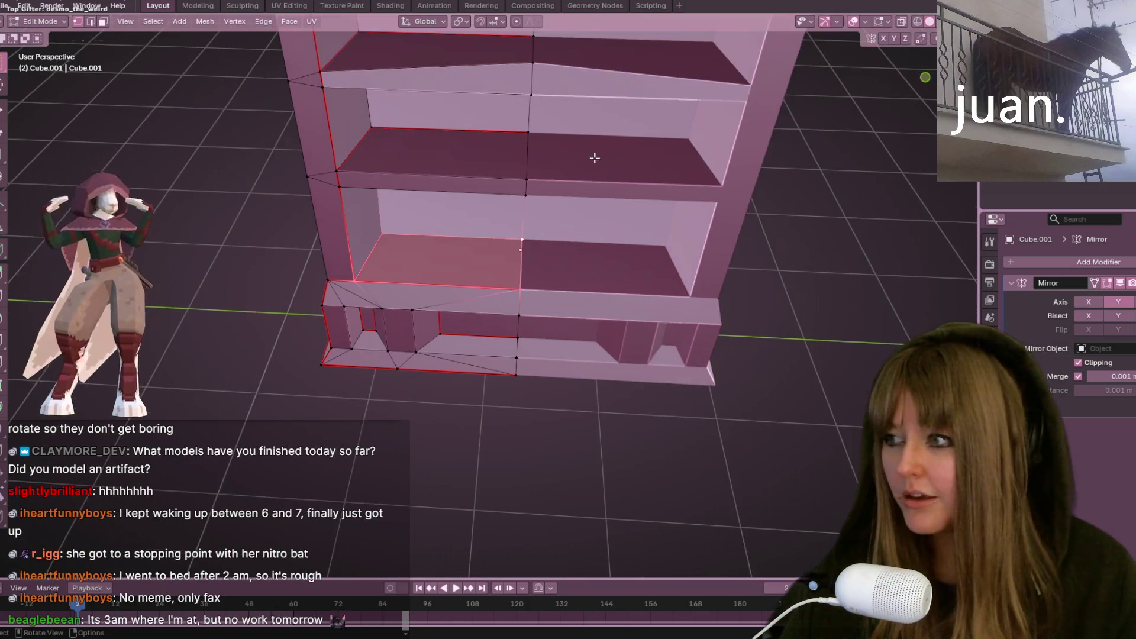
{"action": "scroll", "coordinate": [632, 146], "scroll_direction": "up", "scroll_amount": 3}
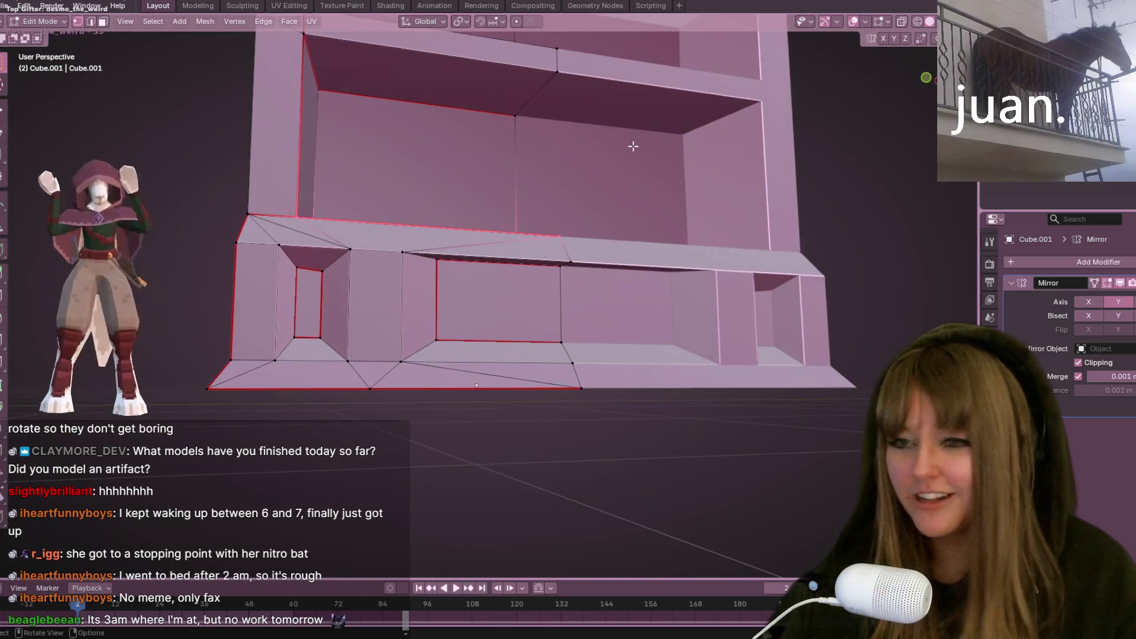
{"action": "mouse_move", "coordinate": [632, 146]}
{"action": "middle_mouse_down"}
{"action": "mouse_move", "coordinate": [763, 185]}
{"action": "mouse_move", "coordinate": [737, 198]}
{"action": "mouse_move", "coordinate": [320, 166]}
{"action": "mouse_move", "coordinate": [910, 98]}
{"action": "middle_mouse_up"}
{"action": "scroll", "coordinate": [738, 198], "scroll_direction": "down", "scroll_amount": 3}
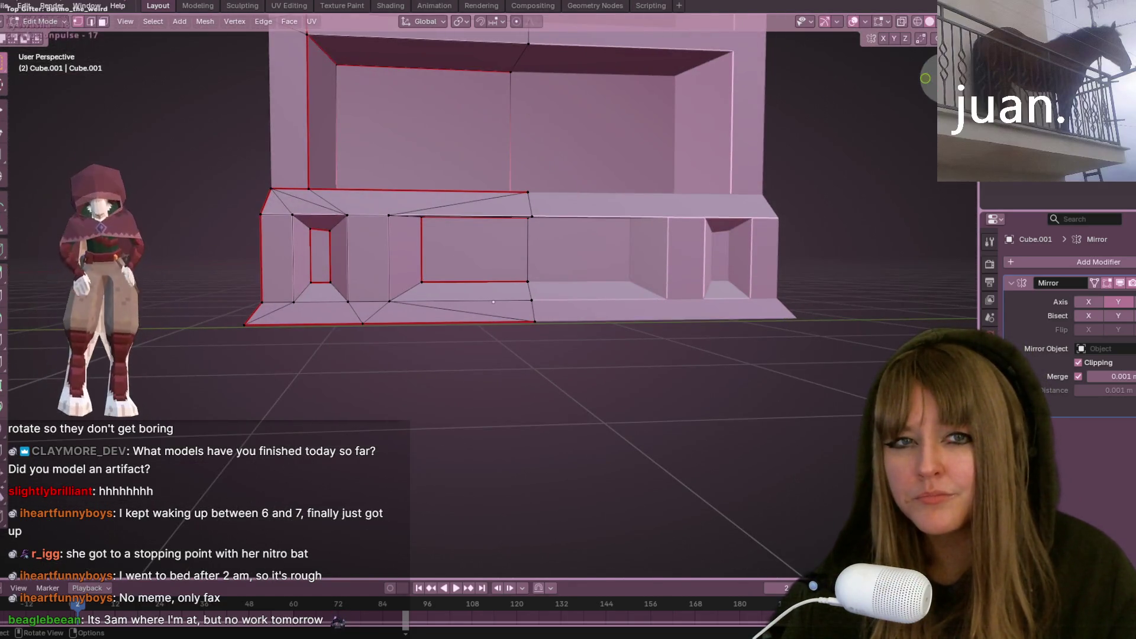
{"action": "key", "text": "KP_3"}
{"action": "scroll", "coordinate": [524, 244], "scroll_direction": "up", "scroll_amount": 2}
{"action": "scroll", "coordinate": [524, 243], "scroll_direction": "up", "scroll_amount": 2}
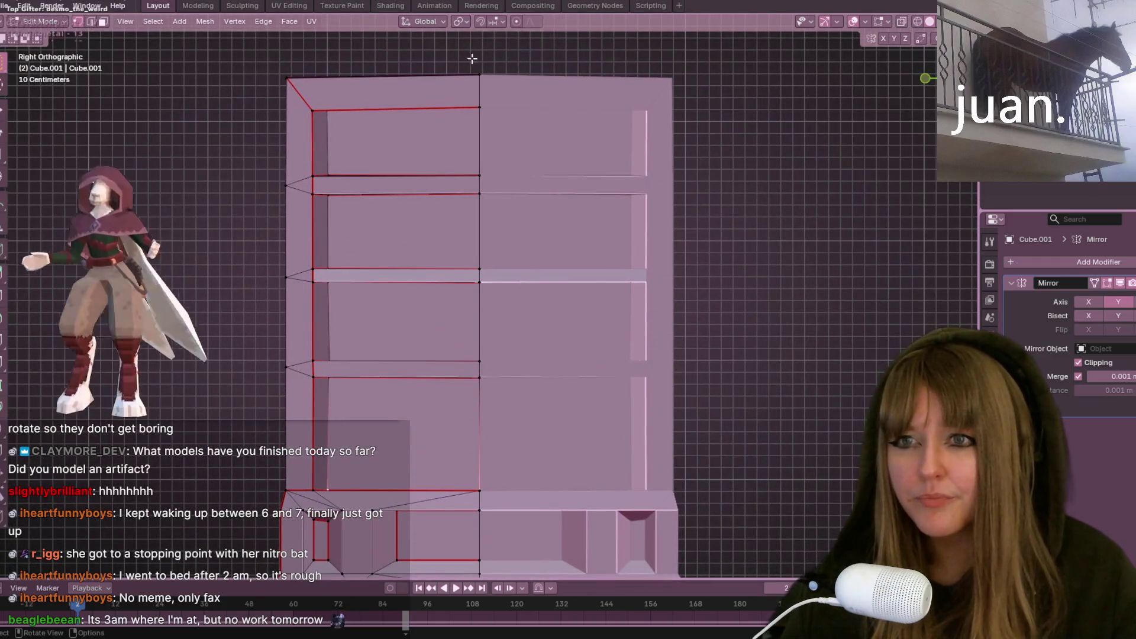
{"action": "left_click", "coordinate": [503, 118], "text": "shift"}
{"action": "key", "text": "g"}
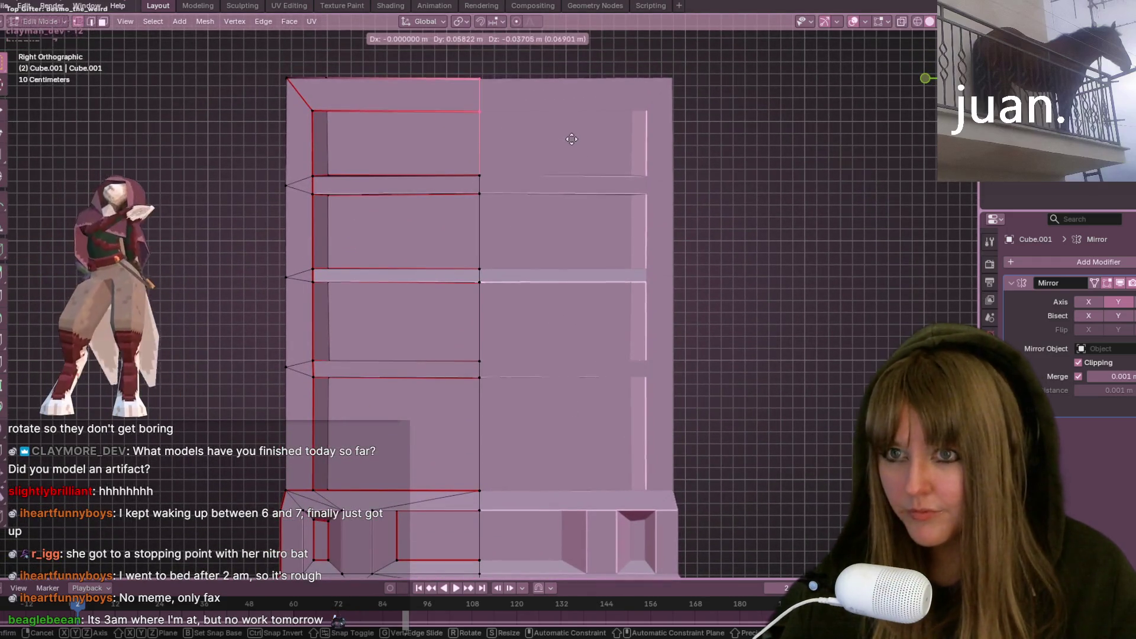
{"action": "left_click", "coordinate": [588, 137]}
{"action": "scroll", "coordinate": [567, 155], "scroll_direction": "down", "scroll_amount": 4}
Leave Edit Mode and switch to a bottom orthographic view of the shelf.
{"action": "mouse_move", "coordinate": [555, 165]}
{"action": "middle_mouse_down"}
{"action": "mouse_move", "coordinate": [661, 242]}
{"action": "mouse_move", "coordinate": [677, 223]}
{"action": "mouse_move", "coordinate": [872, 241]}
{"action": "mouse_move", "coordinate": [830, 170]}
{"action": "mouse_move", "coordinate": [762, 124]}
{"action": "mouse_move", "coordinate": [799, 195]}
{"action": "mouse_move", "coordinate": [727, 334]}
{"action": "mouse_move", "coordinate": [601, 186]}
{"action": "mouse_move", "coordinate": [554, 249]}
{"action": "mouse_move", "coordinate": [651, 264]}
{"action": "mouse_move", "coordinate": [621, 269]}
{"action": "mouse_move", "coordinate": [641, 287]}
{"action": "mouse_move", "coordinate": [671, 222]}
{"action": "mouse_move", "coordinate": [603, 279]}
{"action": "mouse_move", "coordinate": [703, 337]}
{"action": "mouse_move", "coordinate": [571, 276]}
{"action": "mouse_move", "coordinate": [929, 96]}
{"action": "middle_mouse_up"}
{"action": "key", "text": "Tab"}
{"action": "key", "text": "Tab"}
{"action": "key", "text": "ctrl+KP_7"}
{"action": "mouse_move", "coordinate": [733, 182]}
{"action": "middle_mouse_down", "text": "shift"}
{"action": "mouse_move", "coordinate": [553, 165]}
{"action": "mouse_move", "coordinate": [486, 221]}
{"action": "mouse_move", "coordinate": [470, 374]}
{"action": "middle_mouse_up", "text": "shift"}
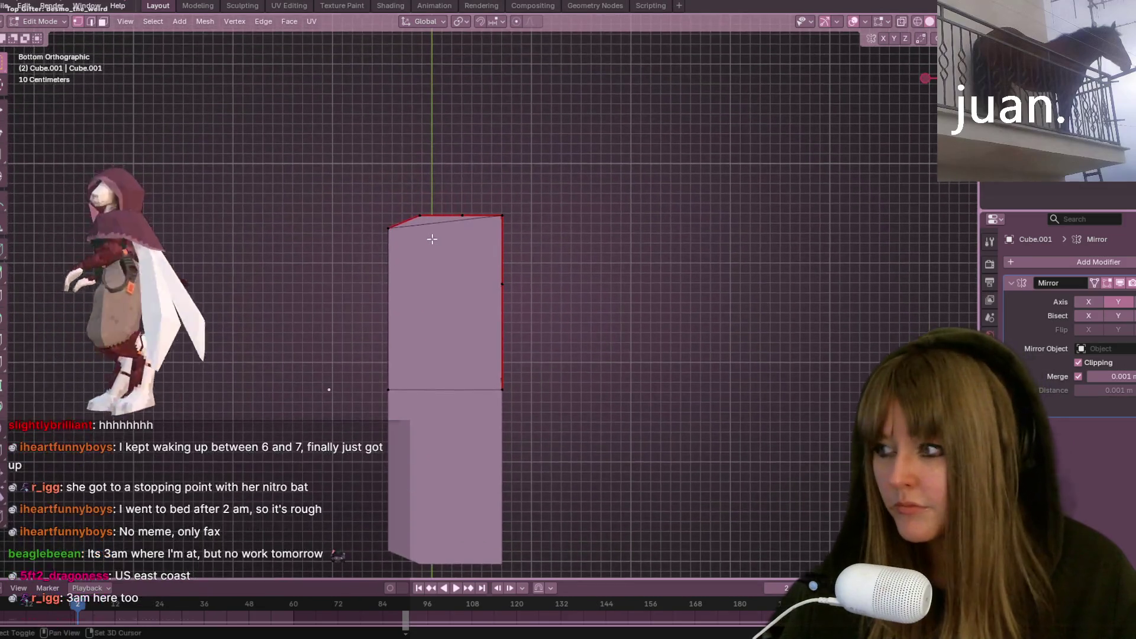
{"action": "scroll", "coordinate": [414, 162], "scroll_direction": "up", "scroll_amount": 3}
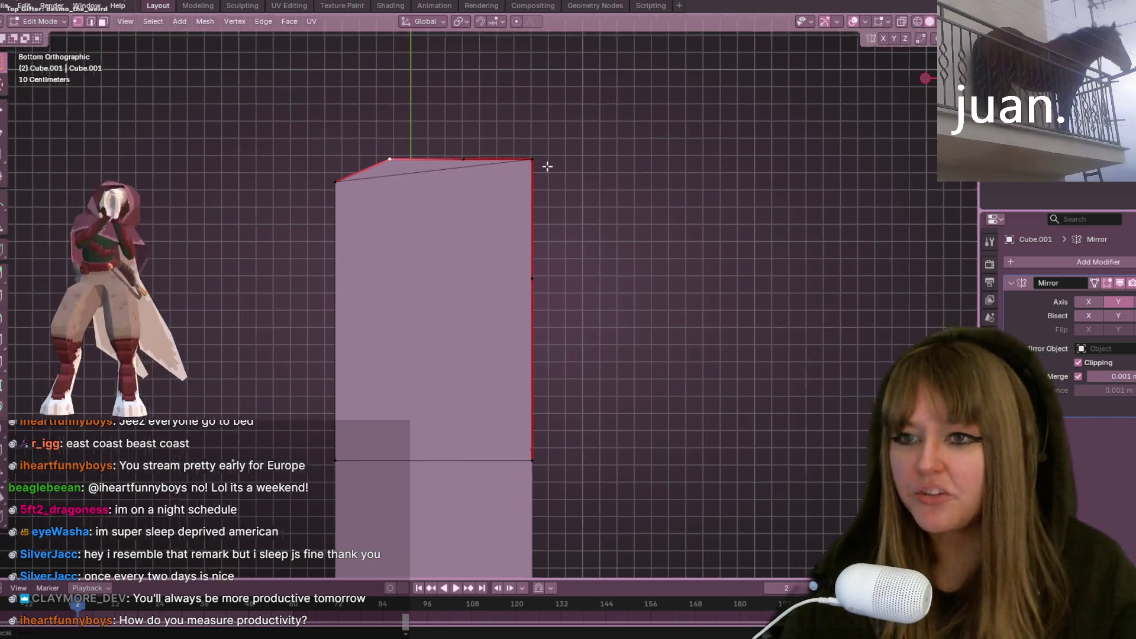
{"action": "scroll", "coordinate": [545, 166], "scroll_direction": "up", "scroll_amount": 3, "text": "ctrl"}
Move the stray corner vertex along X until it lines up with the side piece's edge.
{"action": "key", "text": "g"}
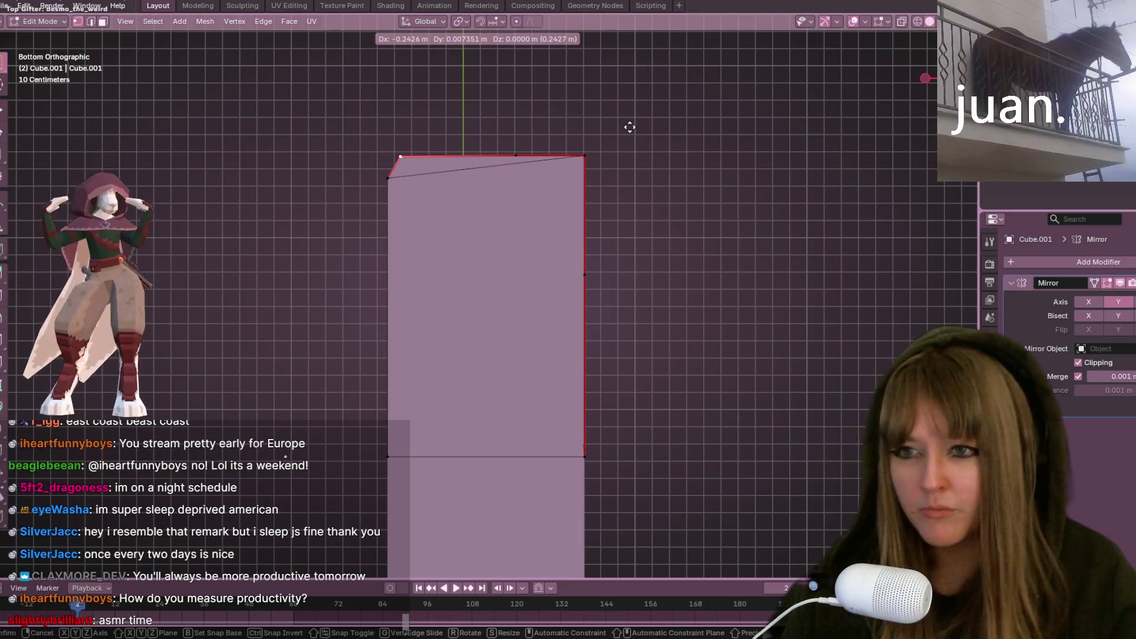
{"action": "key", "text": "x"}
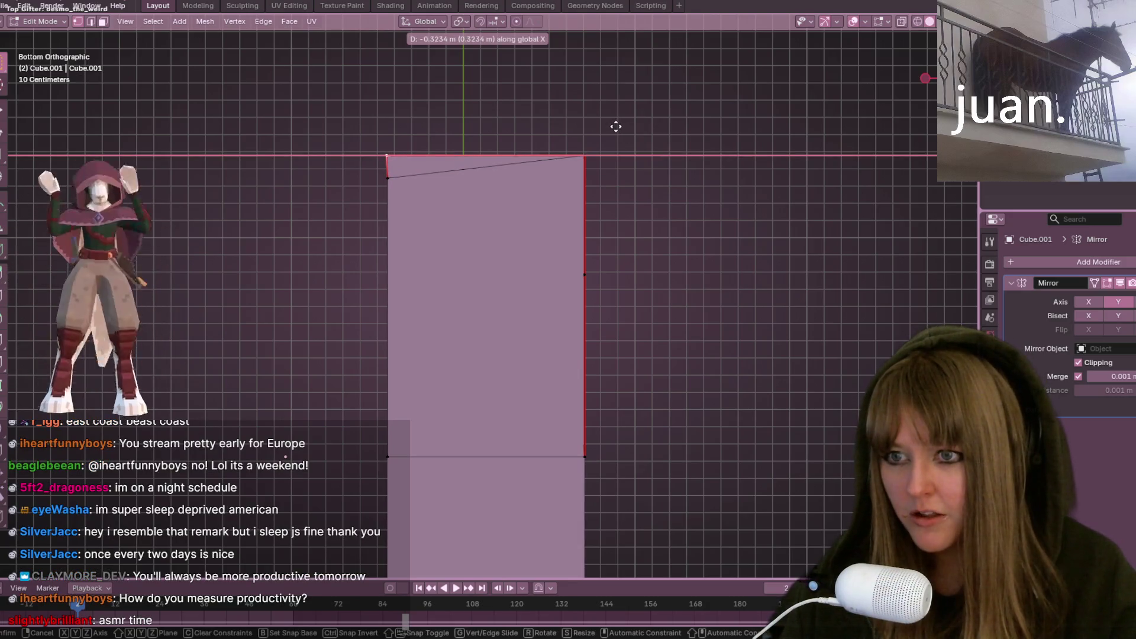
{"action": "left_click", "coordinate": [615, 126]}
{"action": "middle_click_drag", "start_coordinate": [615, 126], "coordinate": [576, 166]}
{"action": "mouse_move", "coordinate": [644, 223]}
{"action": "middle_mouse_down"}
{"action": "mouse_move", "coordinate": [559, 280]}
{"action": "mouse_move", "coordinate": [558, 187]}
{"action": "mouse_move", "coordinate": [553, 415]}
{"action": "mouse_move", "coordinate": [532, 287]}
{"action": "mouse_move", "coordinate": [474, 248]}
{"action": "mouse_move", "coordinate": [547, 350]}
{"action": "mouse_move", "coordinate": [647, 350]}
{"action": "mouse_move", "coordinate": [563, 287]}
{"action": "mouse_move", "coordinate": [523, 362]}
{"action": "mouse_move", "coordinate": [574, 229]}
{"action": "middle_mouse_up"}
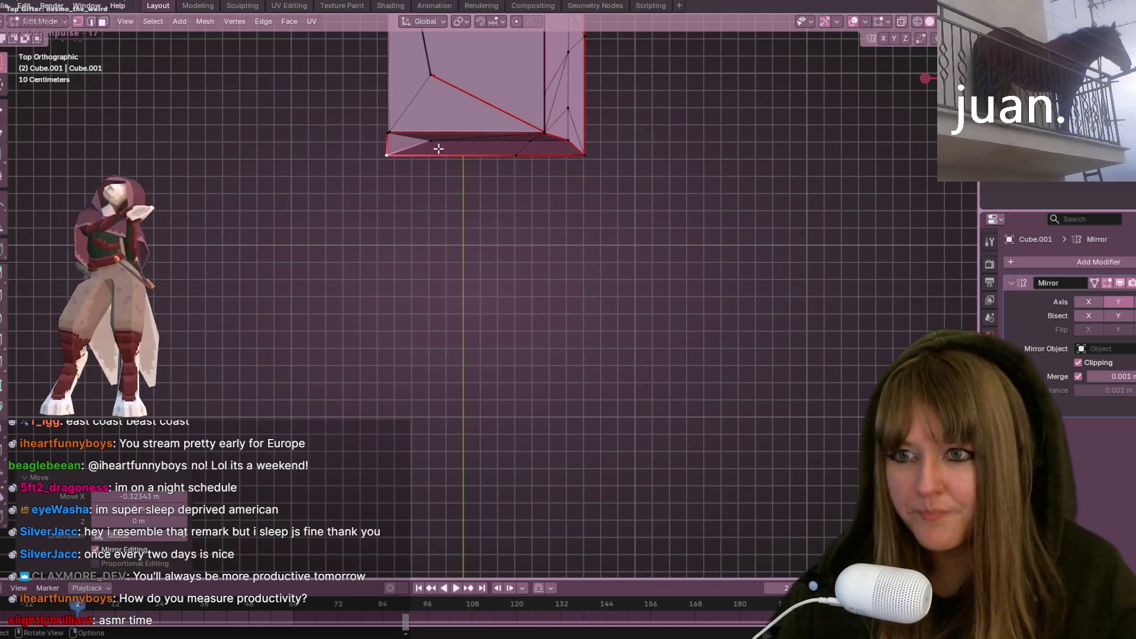
{"action": "middle_click_drag", "start_coordinate": [438, 149], "coordinate": [459, 67]}
{"action": "mouse_move", "coordinate": [420, 186]}
{"action": "middle_mouse_down"}
{"action": "mouse_move", "coordinate": [435, 321]}
{"action": "mouse_move", "coordinate": [523, 337]}
{"action": "mouse_move", "coordinate": [587, 274]}
{"action": "mouse_move", "coordinate": [535, 244]}
{"action": "mouse_move", "coordinate": [532, 257]}
{"action": "mouse_move", "coordinate": [582, 294]}
{"action": "mouse_move", "coordinate": [486, 306]}
{"action": "mouse_move", "coordinate": [515, 311]}
{"action": "mouse_move", "coordinate": [530, 337]}
{"action": "mouse_move", "coordinate": [601, 373]}
{"action": "mouse_move", "coordinate": [623, 292]}
{"action": "mouse_move", "coordinate": [475, 233]}
{"action": "mouse_move", "coordinate": [417, 248]}
{"action": "mouse_move", "coordinate": [439, 243]}
{"action": "mouse_move", "coordinate": [634, 294]}
{"action": "mouse_move", "coordinate": [606, 356]}
{"action": "mouse_move", "coordinate": [476, 254]}
{"action": "middle_mouse_up"}
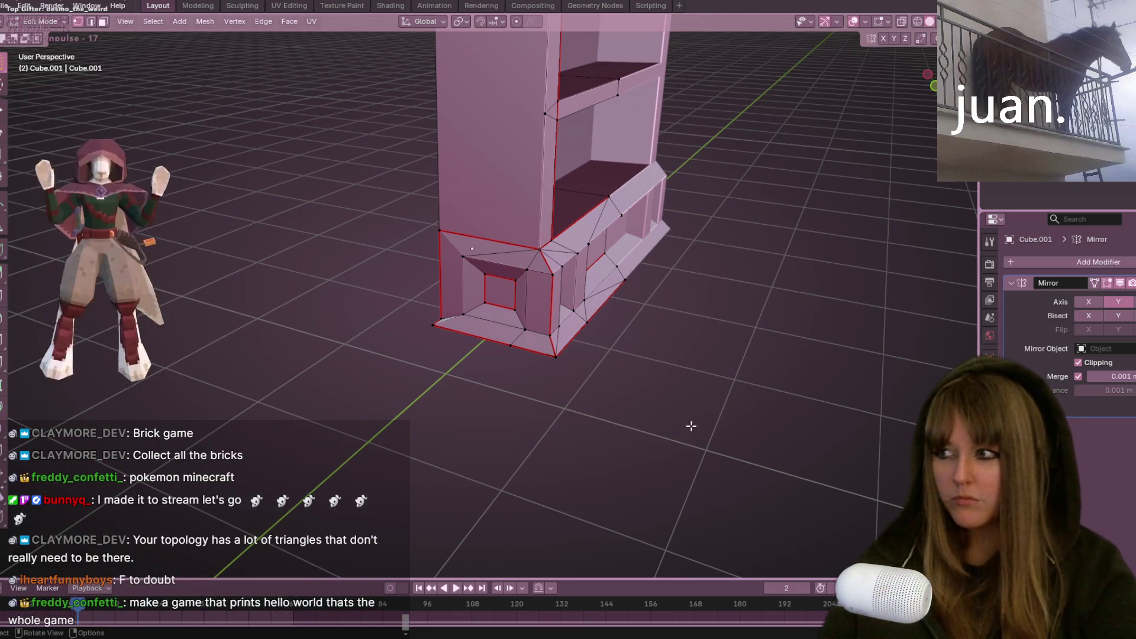
Start a vertex slide on the front of the base, then cancel it.
{"action": "middle_click_drag", "start_coordinate": [893, 424], "coordinate": [610, 369]}
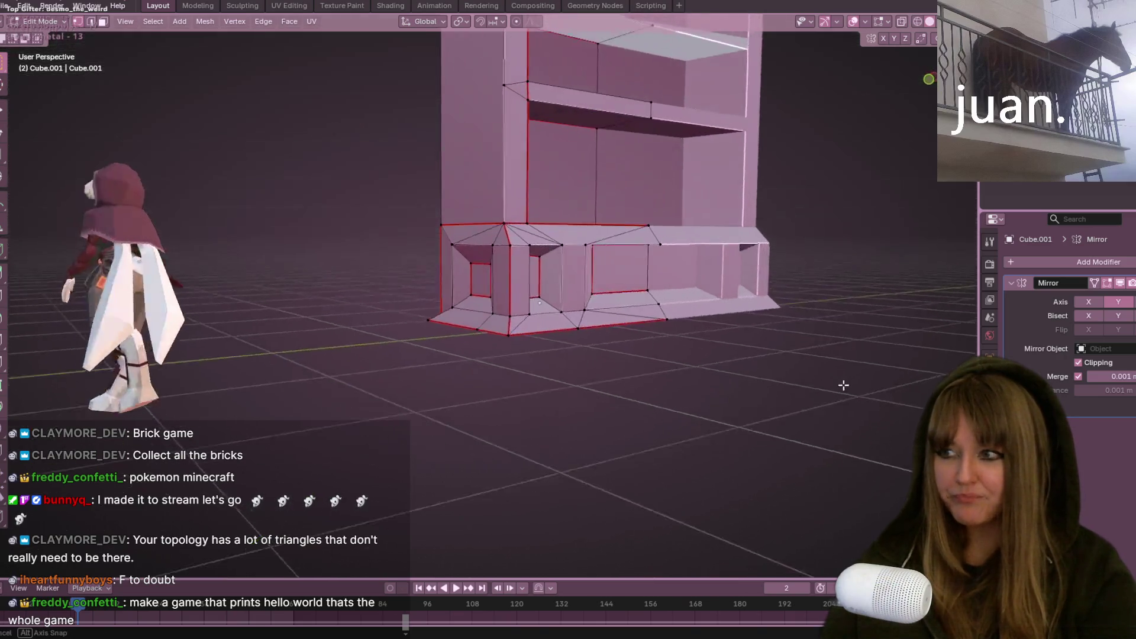
{"action": "scroll", "coordinate": [677, 396], "scroll_direction": "up", "scroll_amount": 2}
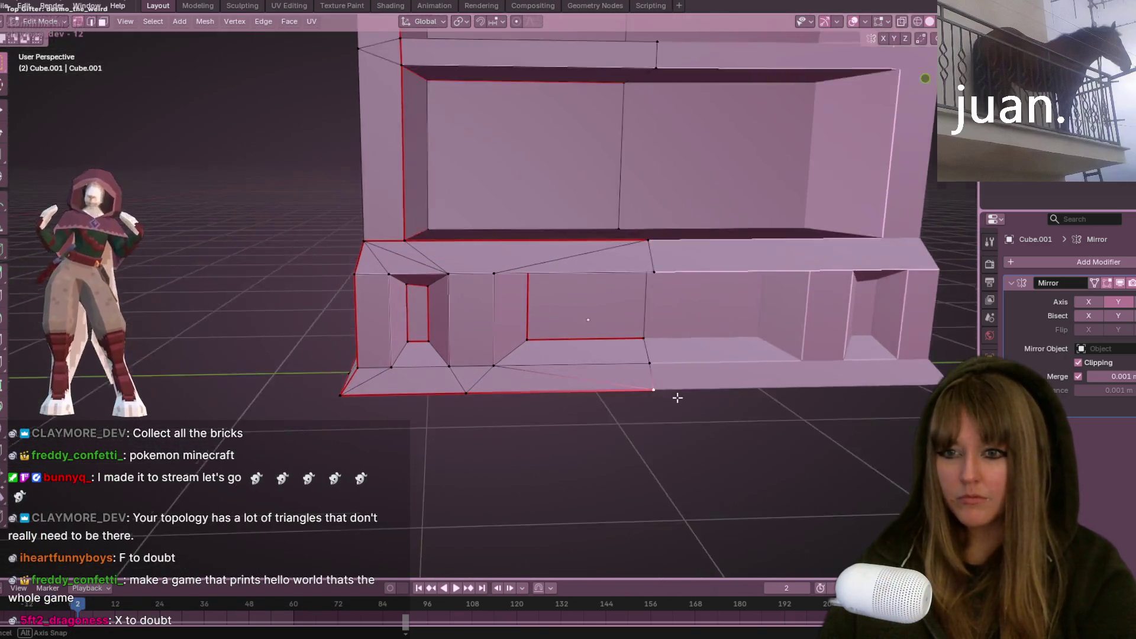
{"action": "middle_click_drag", "start_coordinate": [677, 396], "coordinate": [693, 406]}
{"action": "key", "text": "g"}
{"action": "key", "text": "g"}
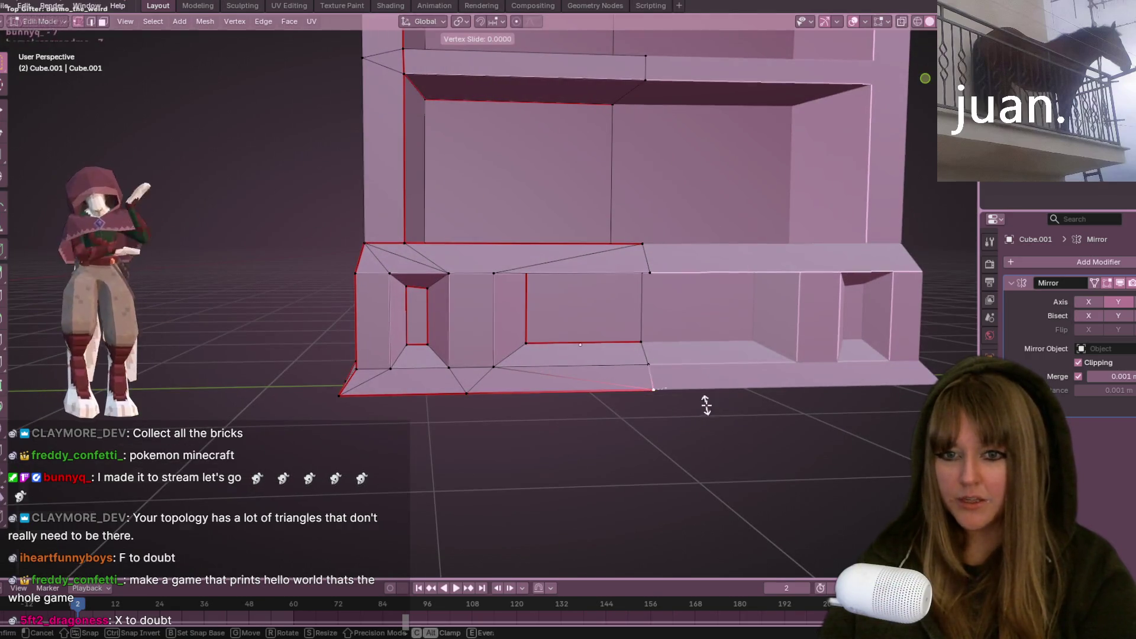
{"action": "key", "text": "Escape"}
Slide the base vertex to a new spot along its edge and confirm.
{"action": "mouse_move", "coordinate": [503, 398]}
{"action": "middle_mouse_down"}
{"action": "mouse_move", "coordinate": [605, 440]}
{"action": "mouse_move", "coordinate": [583, 451]}
{"action": "middle_mouse_up"}
{"action": "key", "text": "g"}
{"action": "key", "text": "g"}
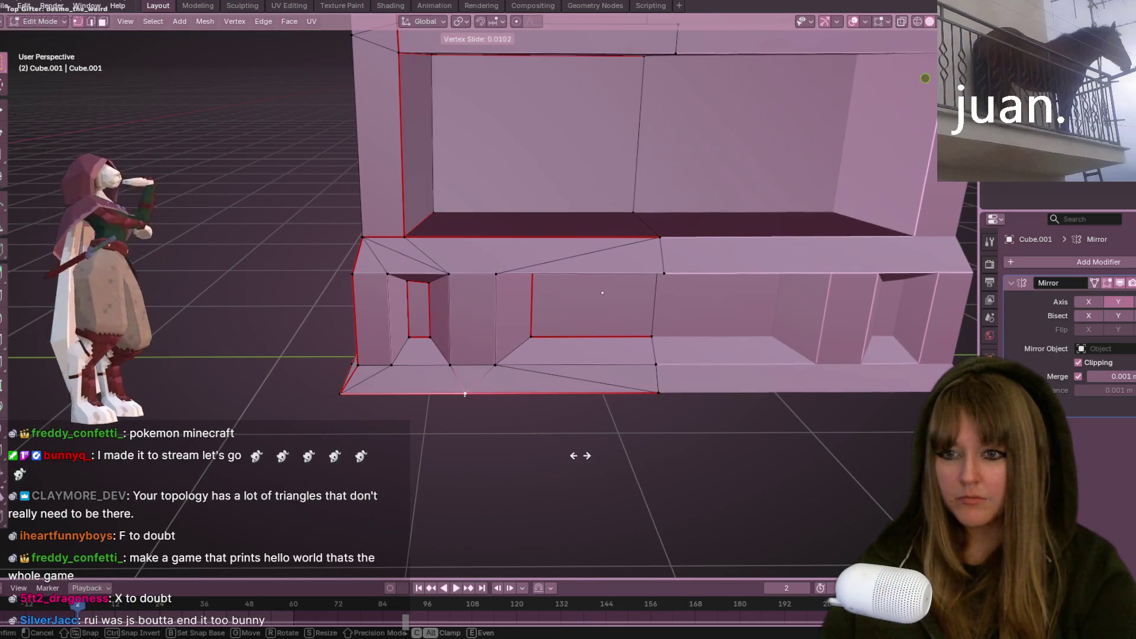
{"action": "left_click", "coordinate": [639, 456]}
{"action": "mouse_move", "coordinate": [639, 457]}
{"action": "middle_mouse_down"}
{"action": "mouse_move", "coordinate": [637, 468]}
{"action": "mouse_move", "coordinate": [768, 456]}
{"action": "mouse_move", "coordinate": [685, 449]}
{"action": "mouse_move", "coordinate": [629, 400]}
{"action": "mouse_move", "coordinate": [680, 407]}
{"action": "mouse_move", "coordinate": [672, 385]}
{"action": "mouse_move", "coordinate": [474, 432]}
{"action": "mouse_move", "coordinate": [519, 432]}
{"action": "mouse_move", "coordinate": [651, 388]}
{"action": "middle_mouse_up"}
Slide the side vertex of the base to the end of its edge (factor 1.0).
{"action": "key", "text": "shift+v"}
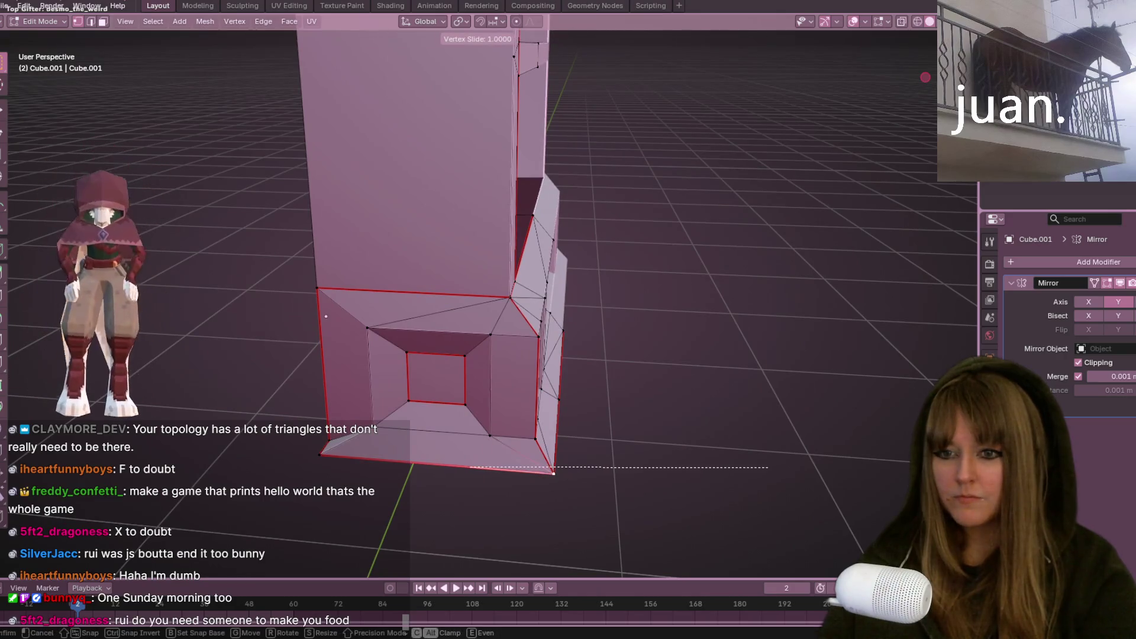
{"action": "key", "text": "Escape"}
{"action": "mouse_move", "coordinate": [760, 468]}
{"action": "middle_mouse_down"}
{"action": "mouse_move", "coordinate": [816, 432]}
{"action": "mouse_move", "coordinate": [745, 458]}
{"action": "mouse_move", "coordinate": [638, 462]}
{"action": "mouse_move", "coordinate": [632, 428]}
{"action": "mouse_move", "coordinate": [485, 446]}
{"action": "mouse_move", "coordinate": [434, 417]}
{"action": "middle_mouse_up"}
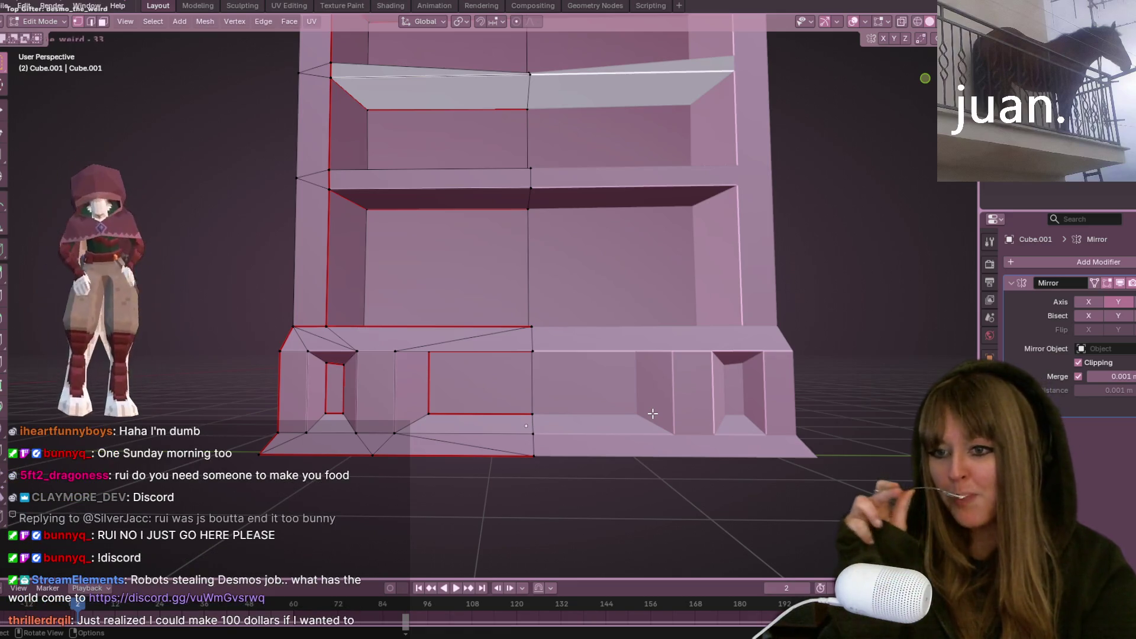
{"action": "scroll", "coordinate": [653, 414], "scroll_direction": "down", "scroll_amount": 1}
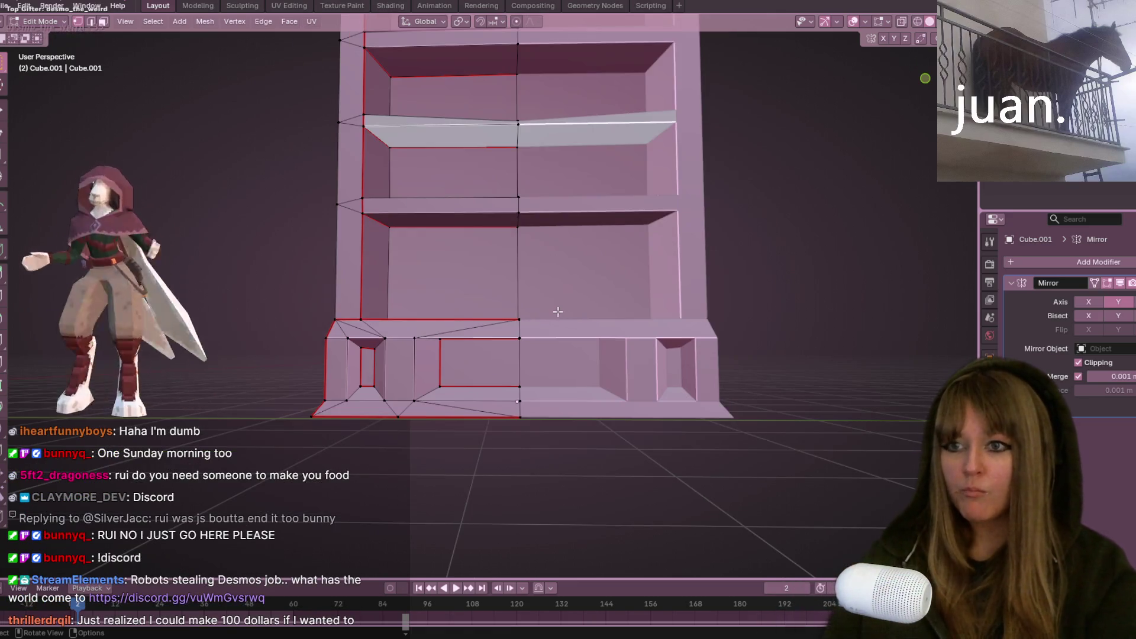
{"action": "scroll", "coordinate": [213, 251], "scroll_direction": "down", "scroll_amount": 2}
{"action": "scroll", "coordinate": [431, 340], "scroll_direction": "up", "scroll_amount": 2}
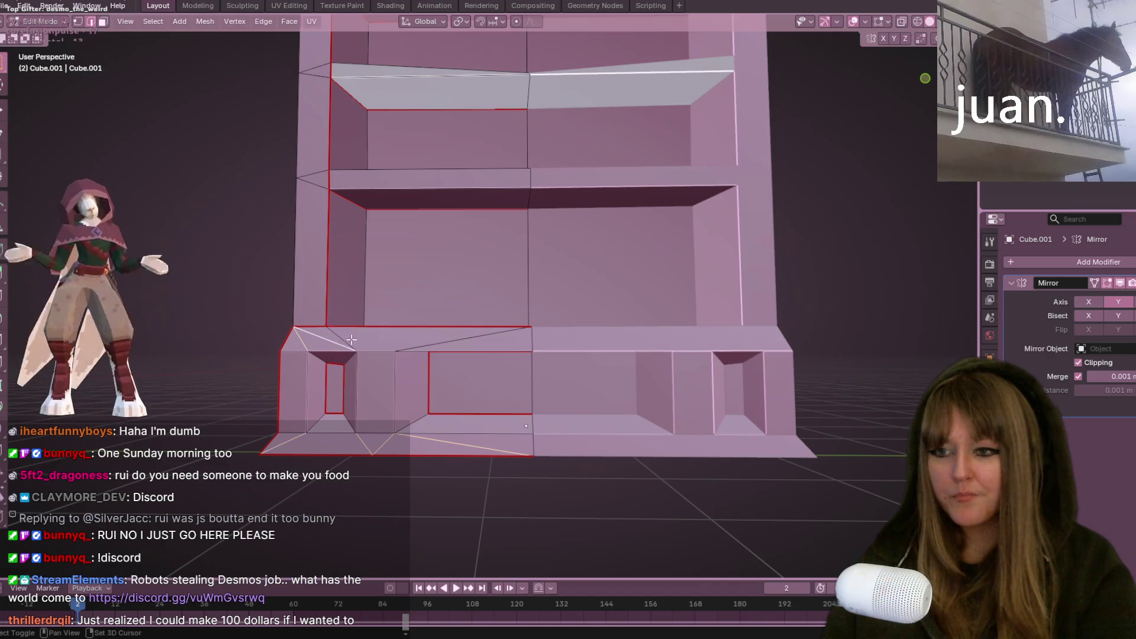
Navigate under the base and bring up the Delete menu for the stray edge.
{"action": "middle_click_drag", "start_coordinate": [436, 299], "coordinate": [436, 318], "text": "shift"}
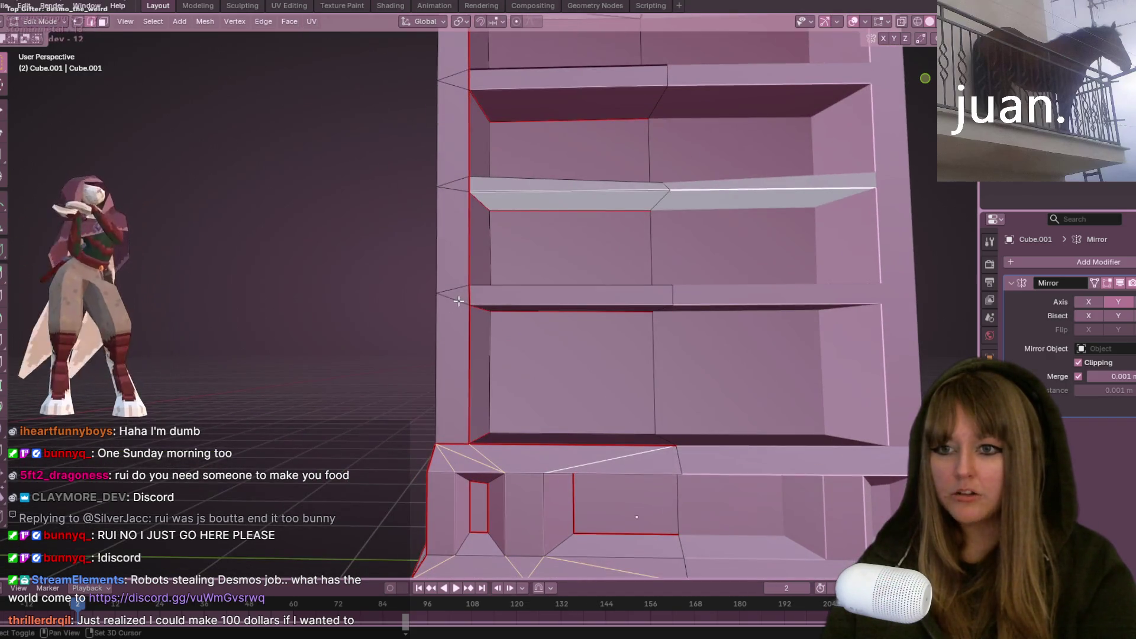
{"action": "middle_click_drag", "start_coordinate": [454, 178], "coordinate": [465, 227], "text": "shift"}
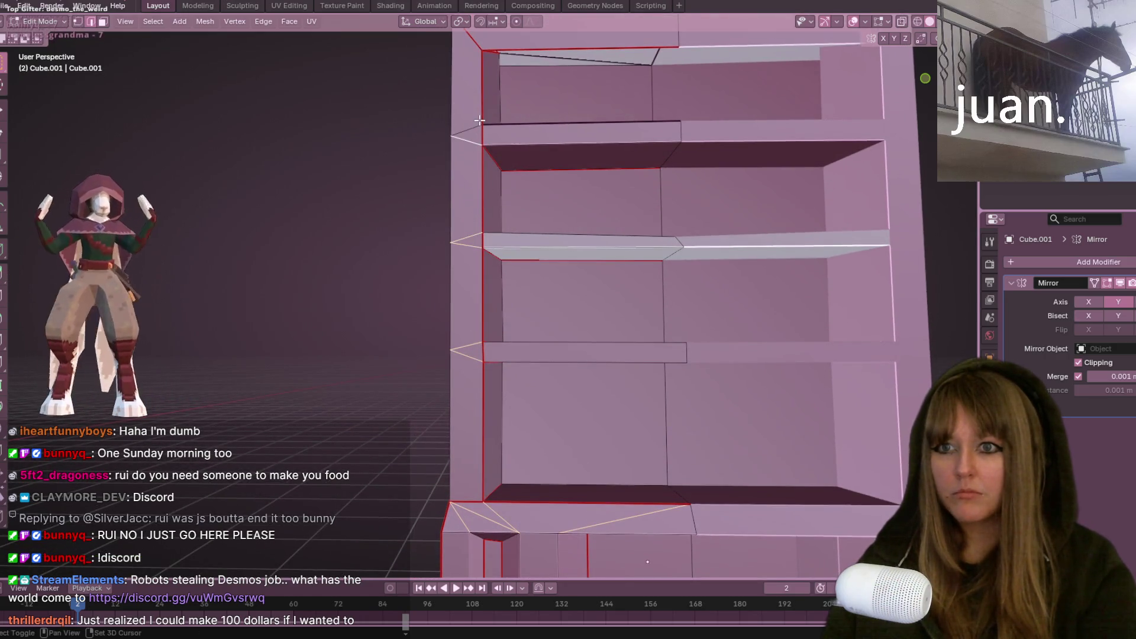
{"action": "scroll", "coordinate": [689, 113], "scroll_direction": "down", "scroll_amount": 3}
{"action": "scroll", "coordinate": [702, 219], "scroll_direction": "up", "scroll_amount": 3}
{"action": "mouse_move", "coordinate": [593, 282]}
{"action": "middle_mouse_down"}
{"action": "mouse_move", "coordinate": [707, 350]}
{"action": "mouse_move", "coordinate": [663, 448]}
{"action": "mouse_move", "coordinate": [499, 322]}
{"action": "middle_mouse_up"}
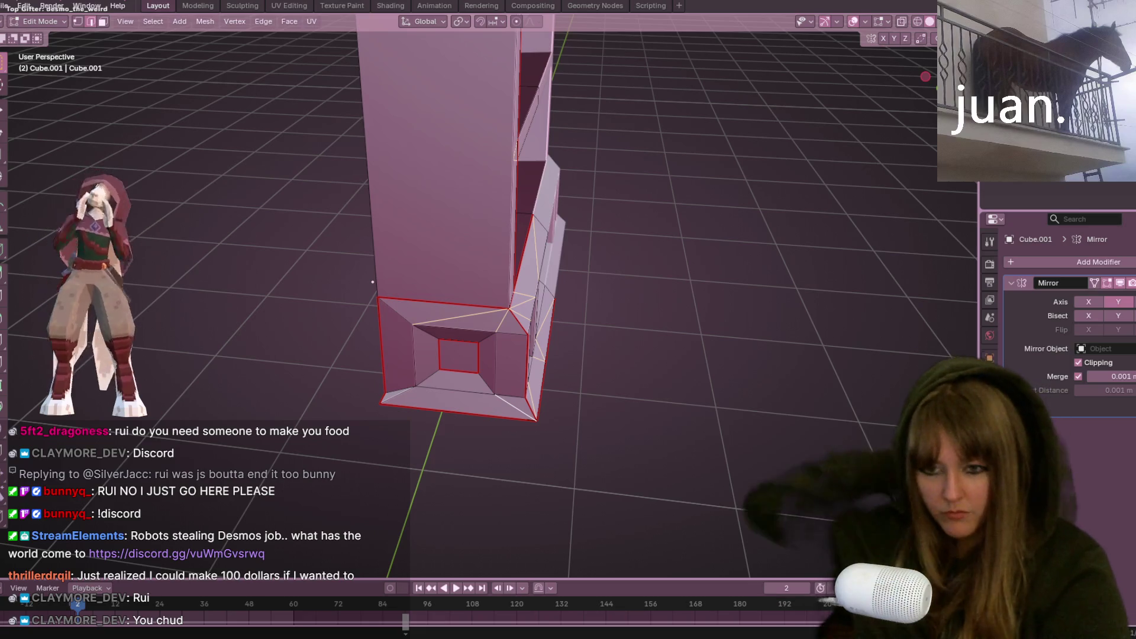
{"action": "scroll", "coordinate": [484, 287], "scroll_direction": "up", "scroll_amount": 10}
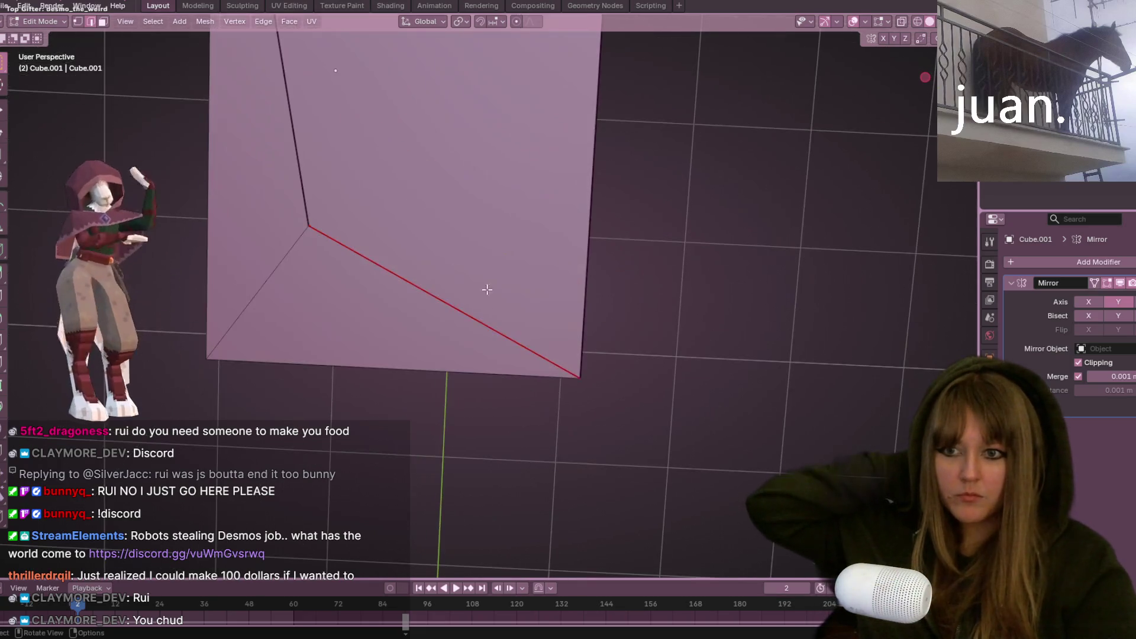
{"action": "key", "text": "x"}
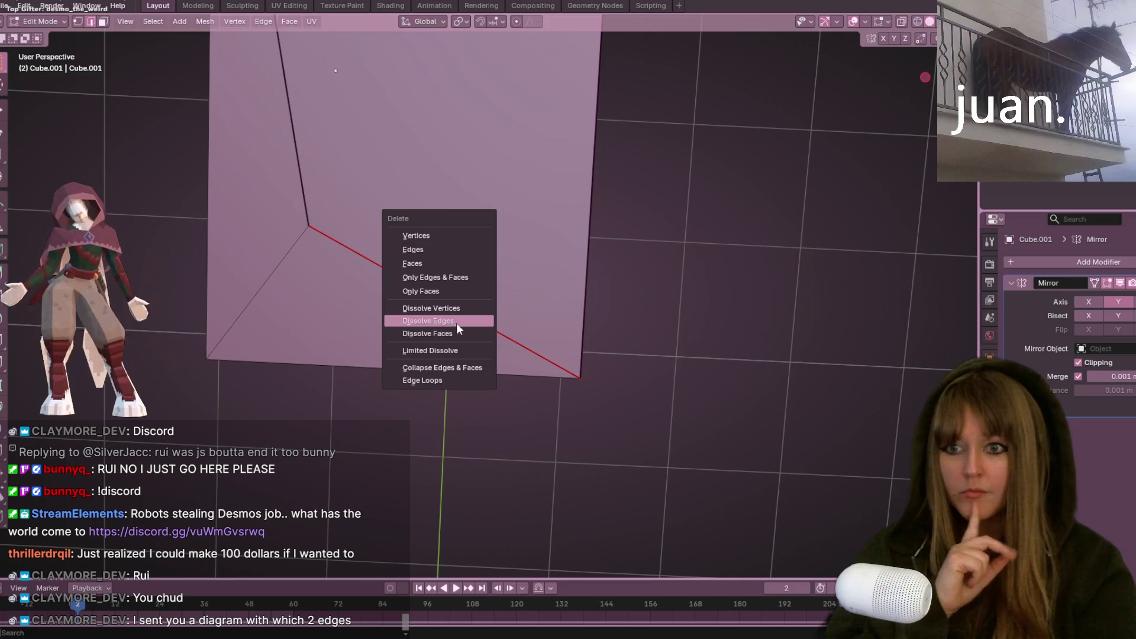